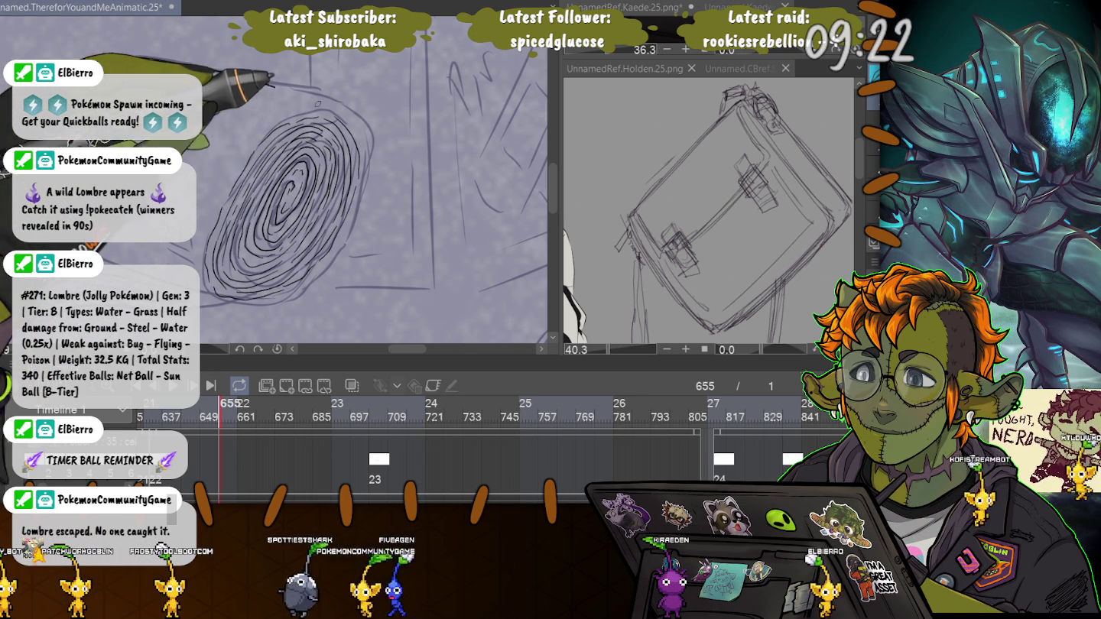
Step: Draw a long curved stroke arcing around the log's spiral end to add rings
{"action": "mouse_move", "coordinate": [318, 103]}
{"action": "left_mouse_down"}
{"action": "mouse_move", "coordinate": [355, 182]}
{"action": "mouse_move", "coordinate": [318, 261]}
{"action": "mouse_move", "coordinate": [244, 300]}
{"action": "left_mouse_up"}
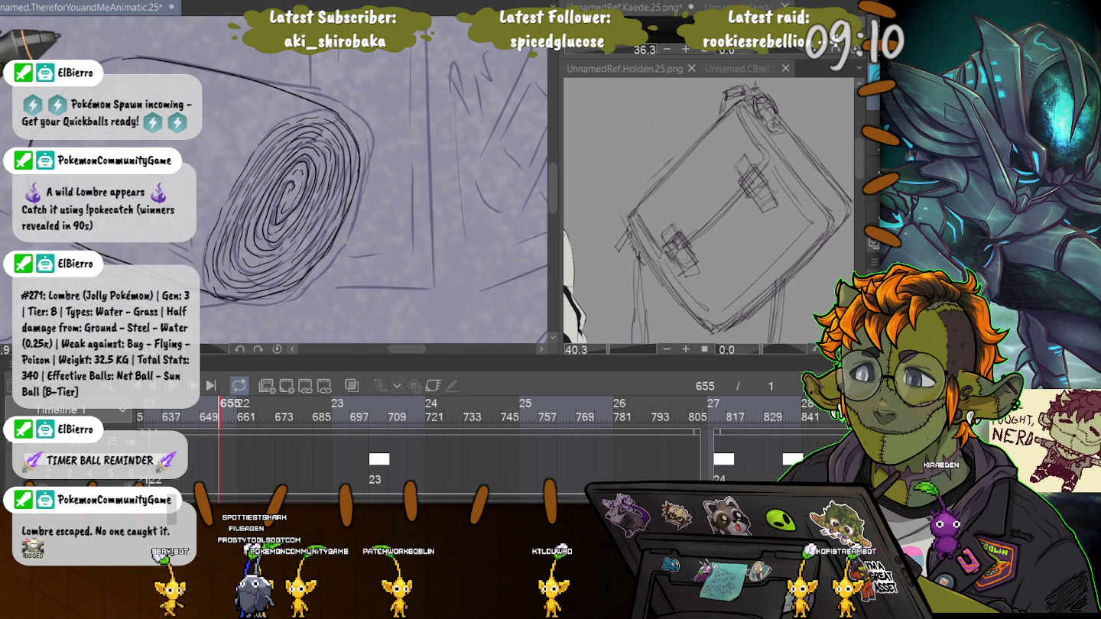
Step: Shift the view along the log and hatch shading strokes down its side
{"action": "left_click_drag", "start_coordinate": [244, 147], "coordinate": [325, 132]}
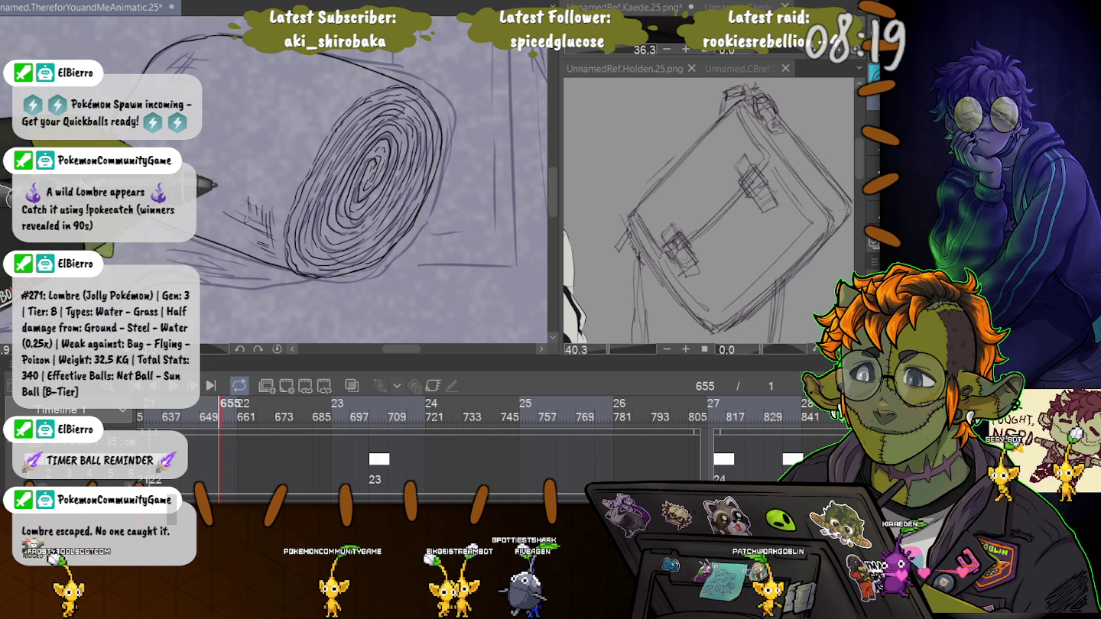
{"action": "left_click_drag", "start_coordinate": [241, 195], "coordinate": [256, 221]}
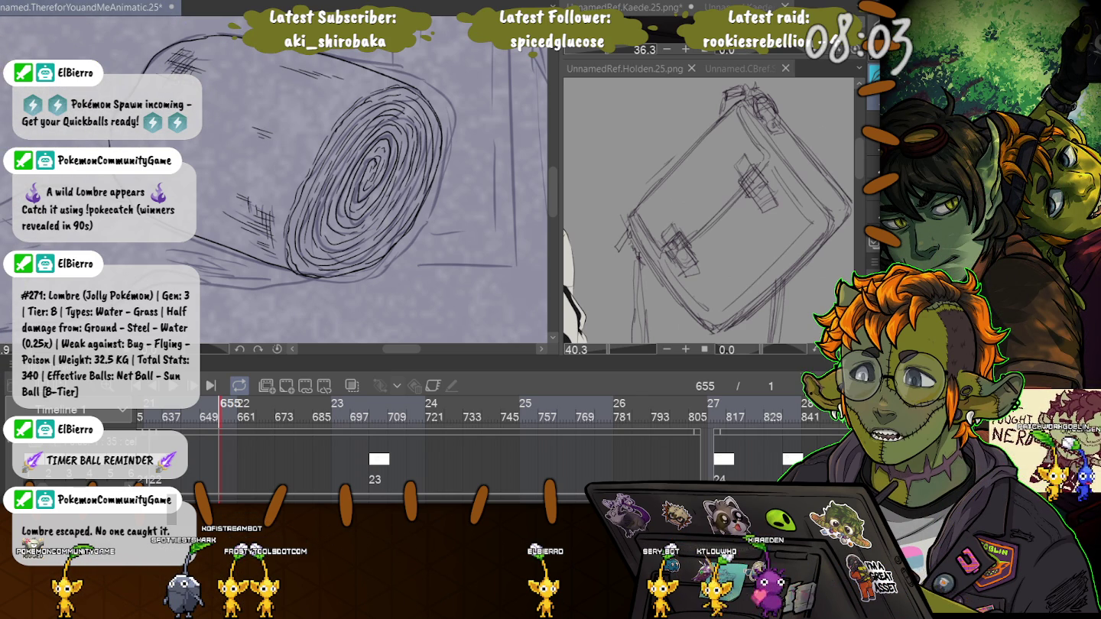
Step: Save the animatic and add hatch strokes shading the log's narrower far end
{"action": "left_click_drag", "start_coordinate": [367, 176], "coordinate": [425, 146]}
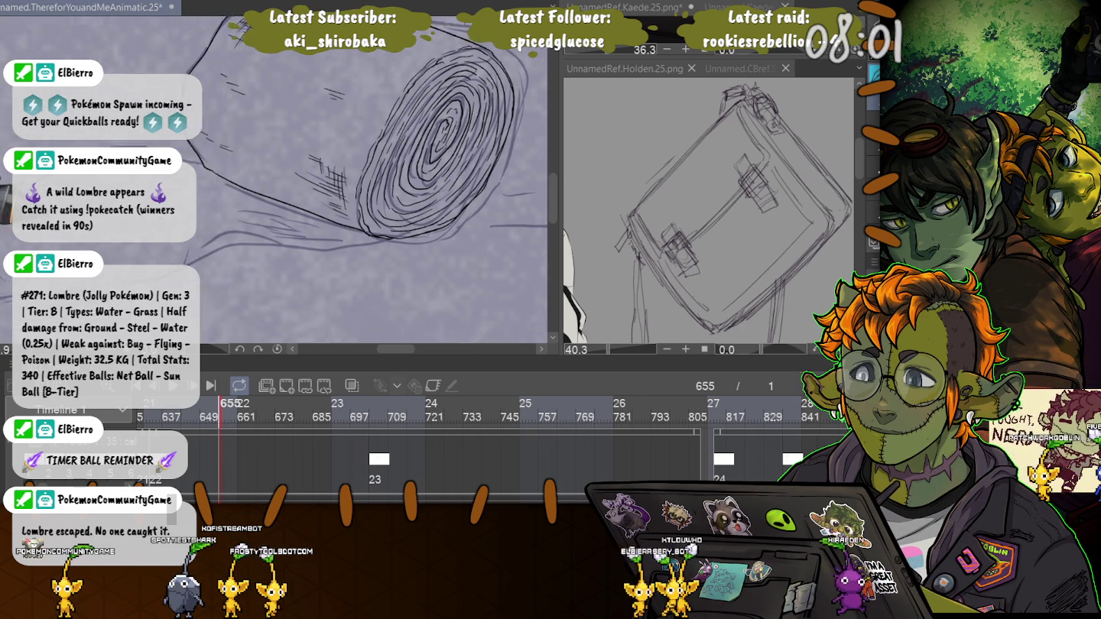
{"action": "left_click_drag", "start_coordinate": [355, 244], "coordinate": [409, 222]}
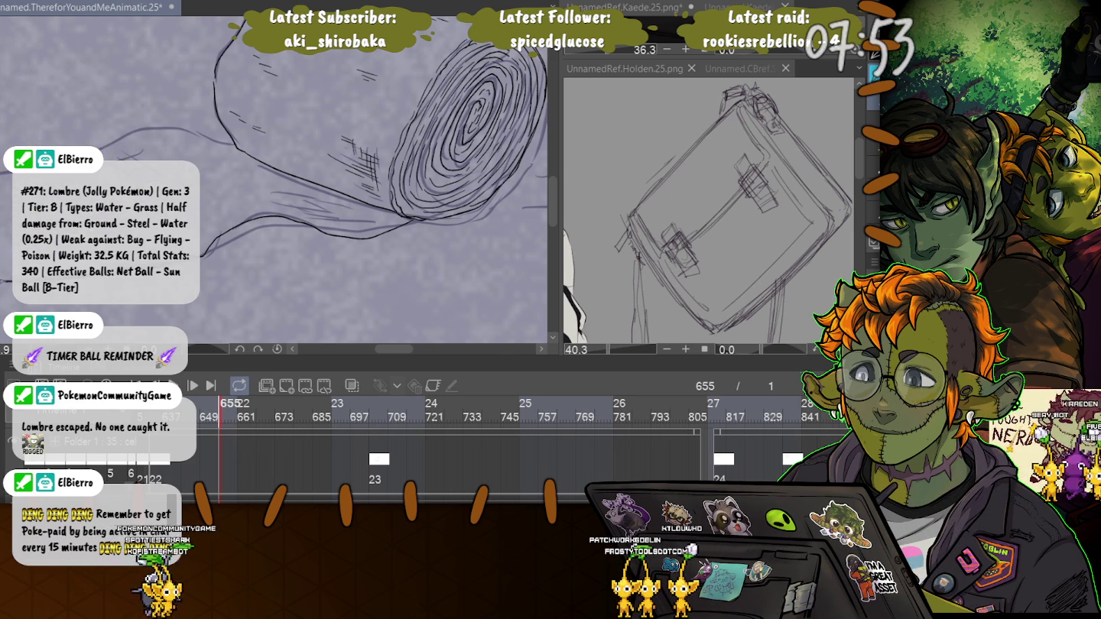
{"action": "left_click_drag", "start_coordinate": [344, 191], "coordinate": [482, 190]}
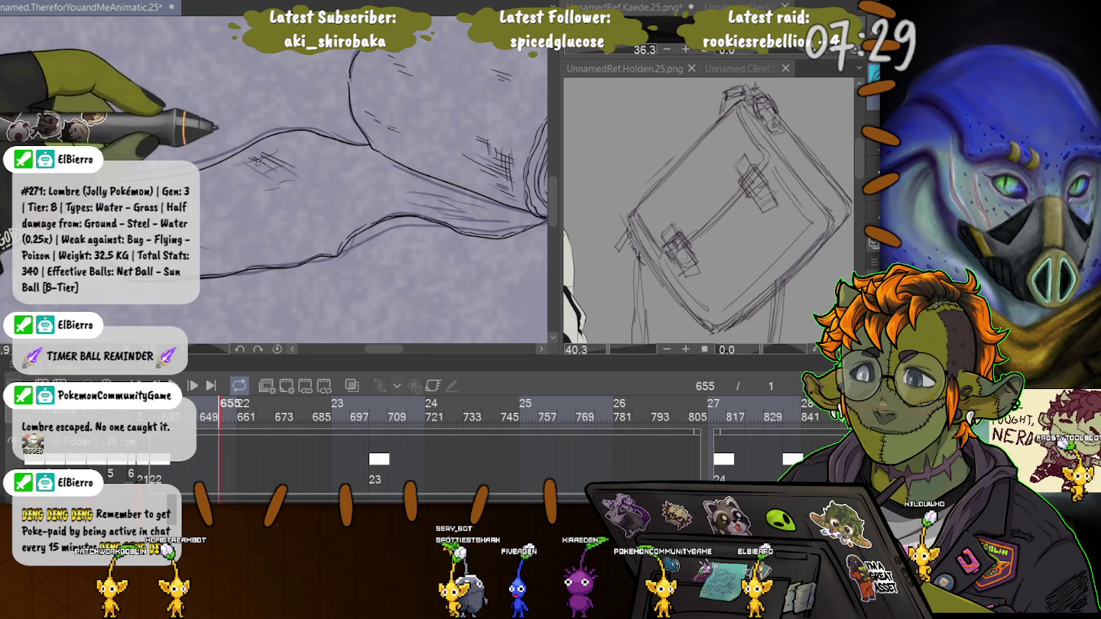
{"action": "key", "text": "ctrl+s"}
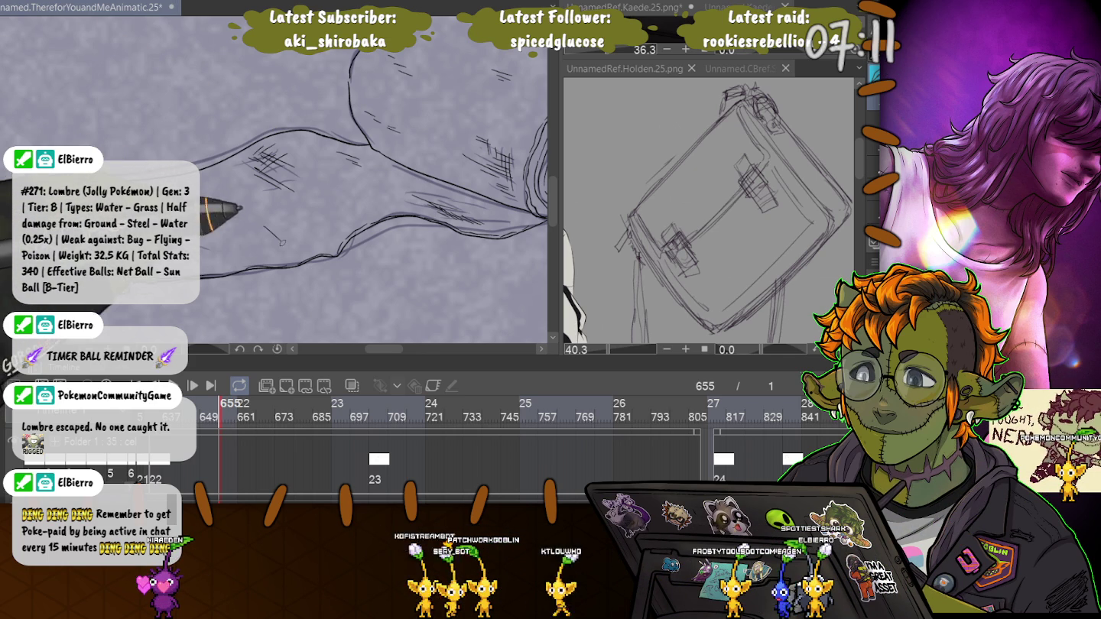
{"action": "mouse_move", "coordinate": [257, 226]}
{"action": "left_mouse_down"}
{"action": "mouse_move", "coordinate": [276, 239]}
{"action": "mouse_move", "coordinate": [325, 224]}
{"action": "left_mouse_up"}
{"action": "left_click_drag", "start_coordinate": [278, 195], "coordinate": [283, 198]}
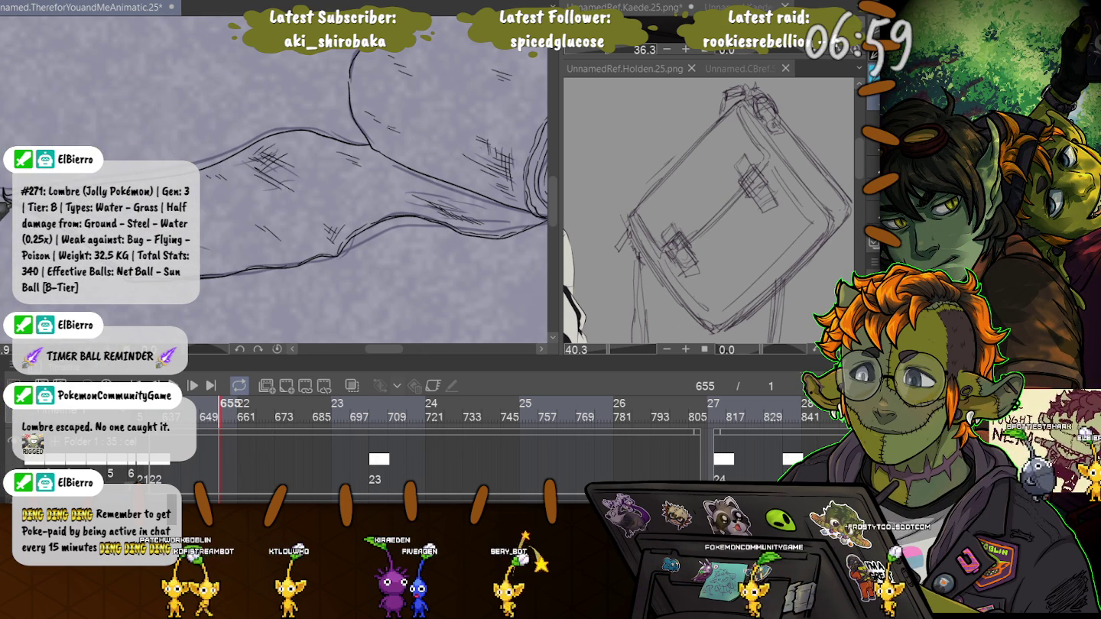
{"action": "scroll", "coordinate": [149, 122], "scroll_direction": "down", "scroll_amount": 2}
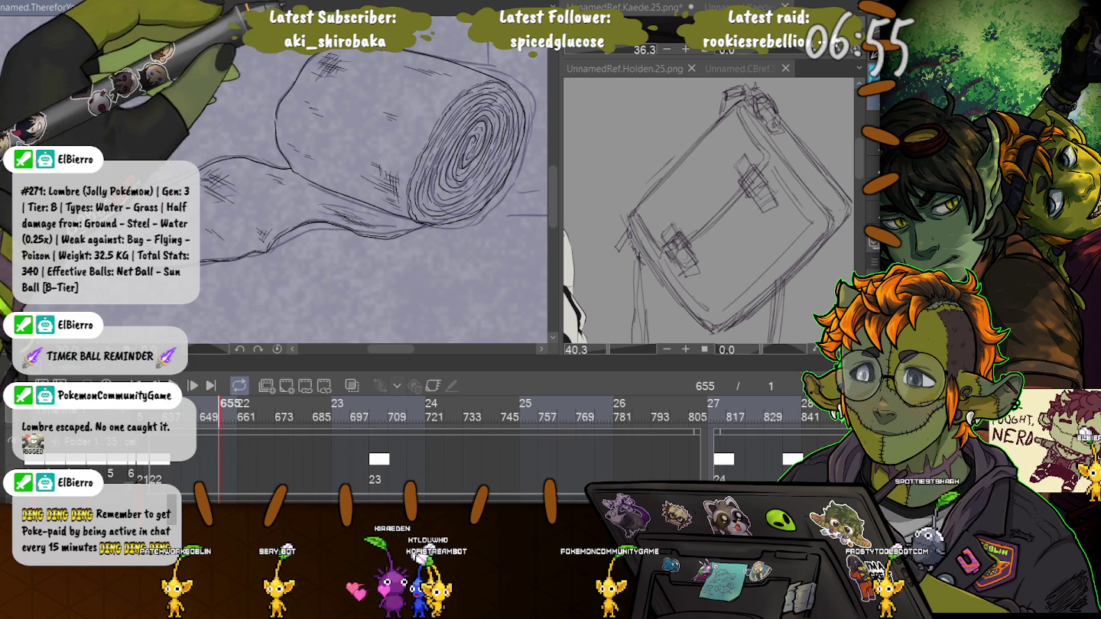
{"action": "scroll", "coordinate": [275, 176], "scroll_direction": "down", "scroll_amount": 2}
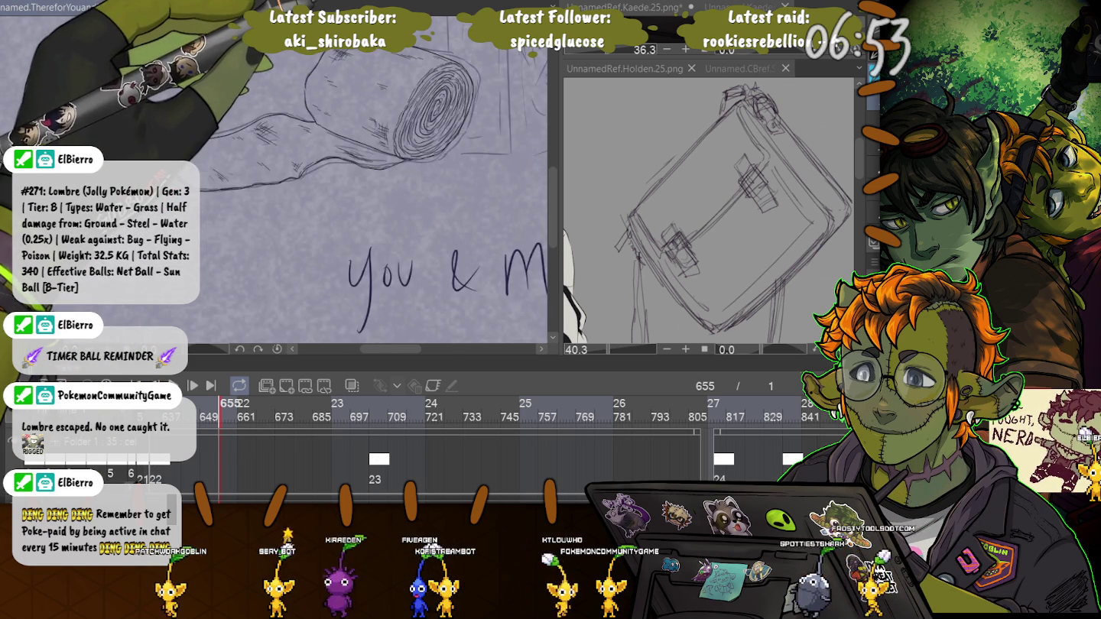
{"action": "scroll", "coordinate": [275, 175], "scroll_direction": "up", "scroll_amount": 1}
{"action": "scroll", "coordinate": [275, 176], "scroll_direction": "up", "scroll_amount": 1}
{"action": "scroll", "coordinate": [276, 175], "scroll_direction": "up", "scroll_amount": 1}
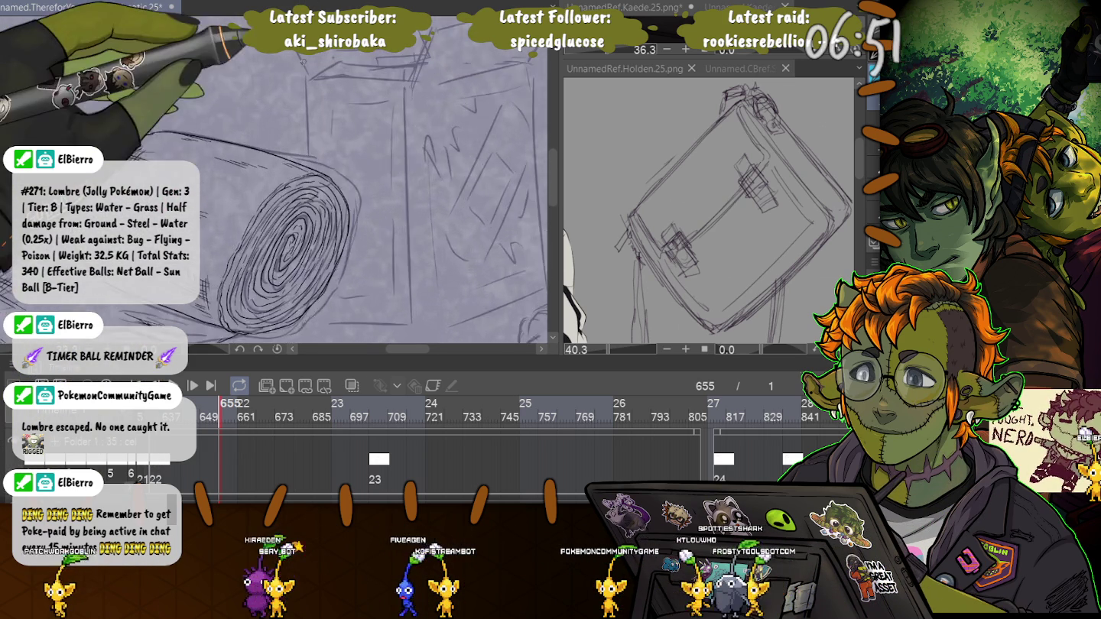
{"action": "scroll", "coordinate": [311, 197], "scroll_direction": "up", "scroll_amount": 1}
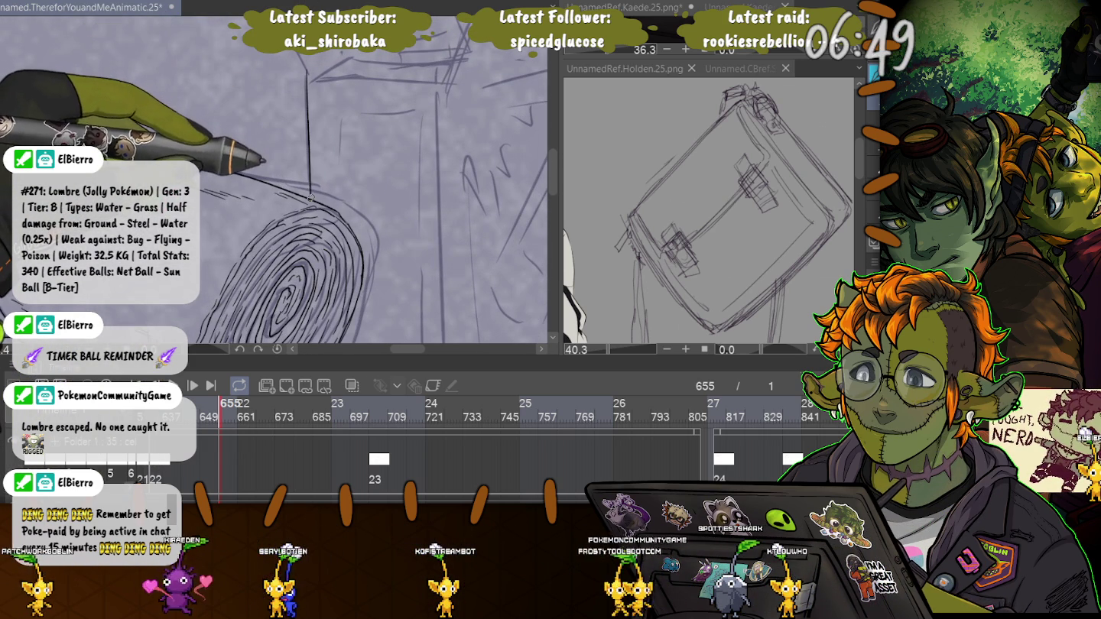
{"action": "scroll", "coordinate": [311, 196], "scroll_direction": "up", "scroll_amount": 2}
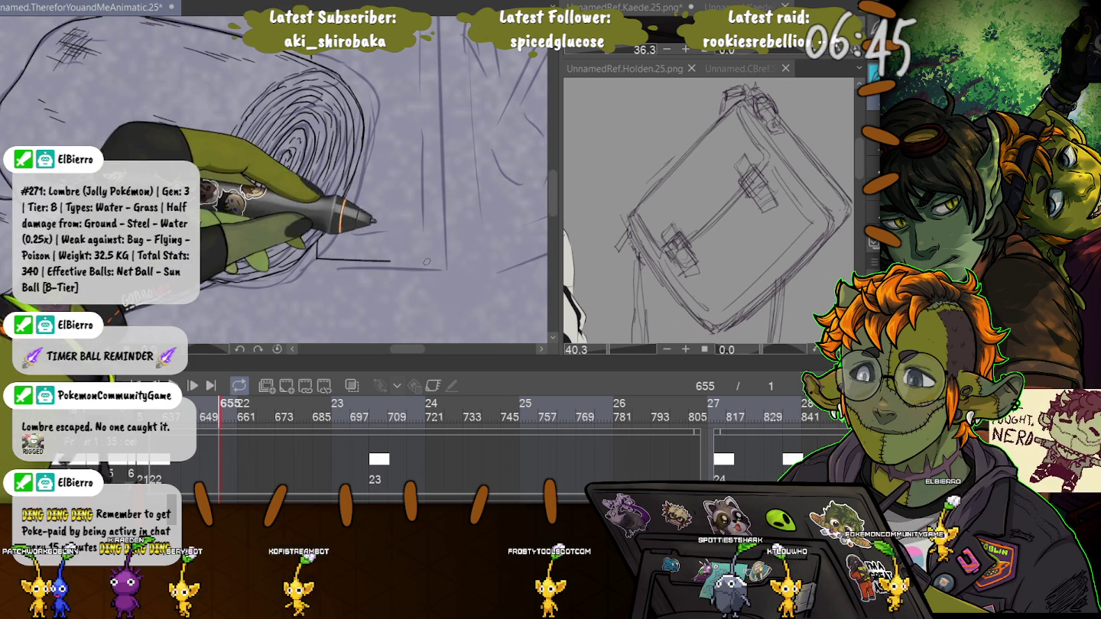
{"action": "scroll", "coordinate": [417, 243], "scroll_direction": "down", "scroll_amount": 1}
{"action": "scroll", "coordinate": [417, 244], "scroll_direction": "up", "scroll_amount": 1}
{"action": "scroll", "coordinate": [417, 242], "scroll_direction": "up", "scroll_amount": 1}
{"action": "scroll", "coordinate": [417, 243], "scroll_direction": "up", "scroll_amount": 2}
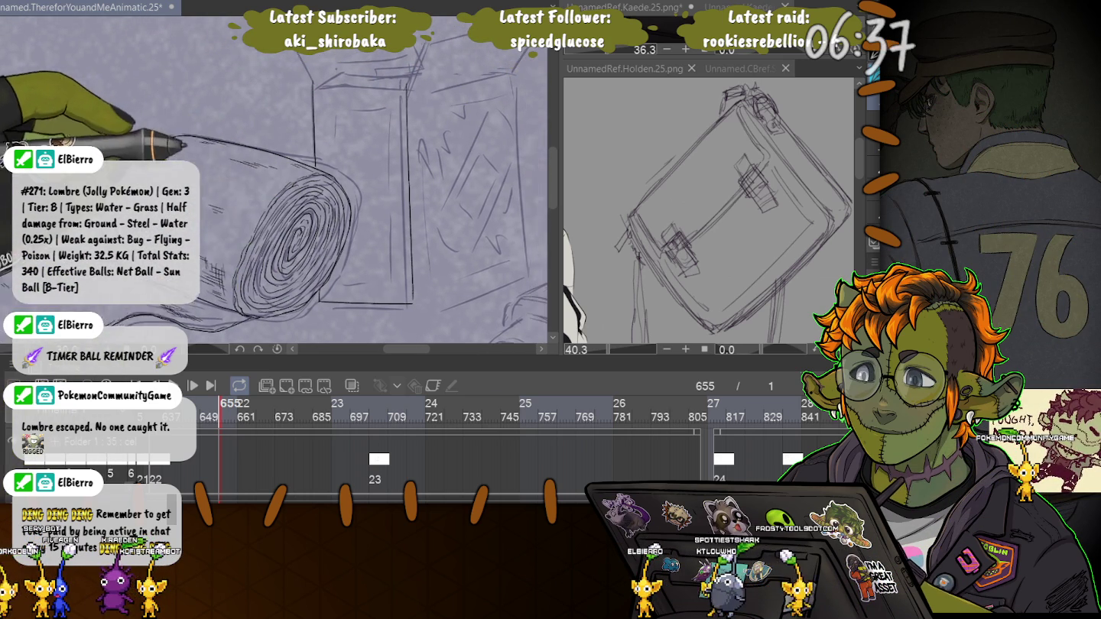
Step: Recentre the view on the box and log to redraw the open-flapped box
{"action": "left_click_drag", "start_coordinate": [410, 245], "coordinate": [398, 304]}
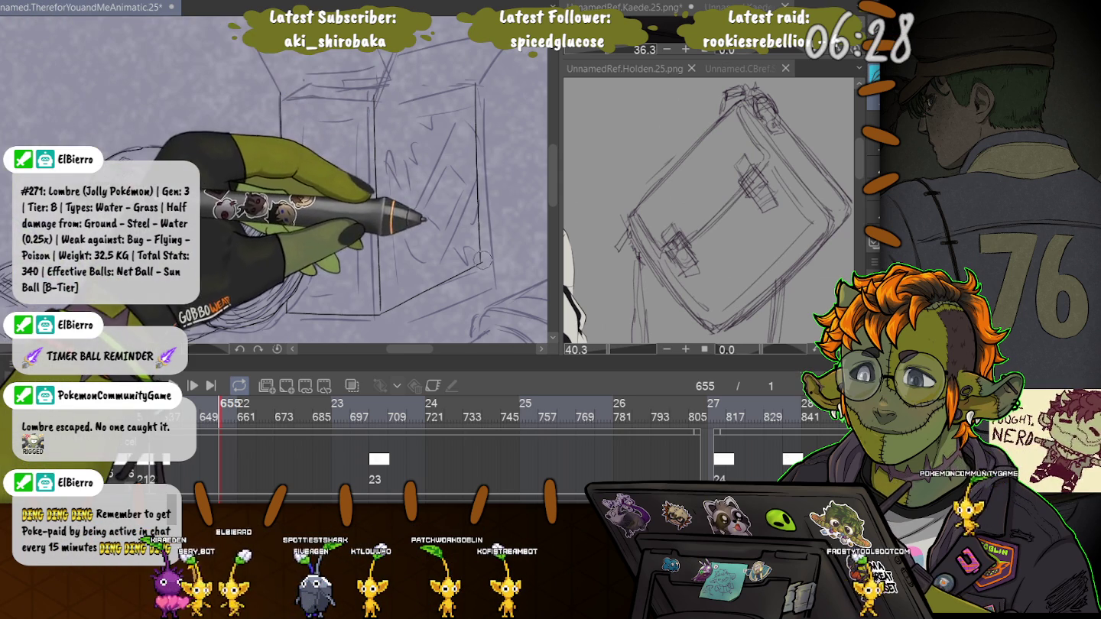
{"action": "left_click_drag", "start_coordinate": [337, 69], "coordinate": [360, 145]}
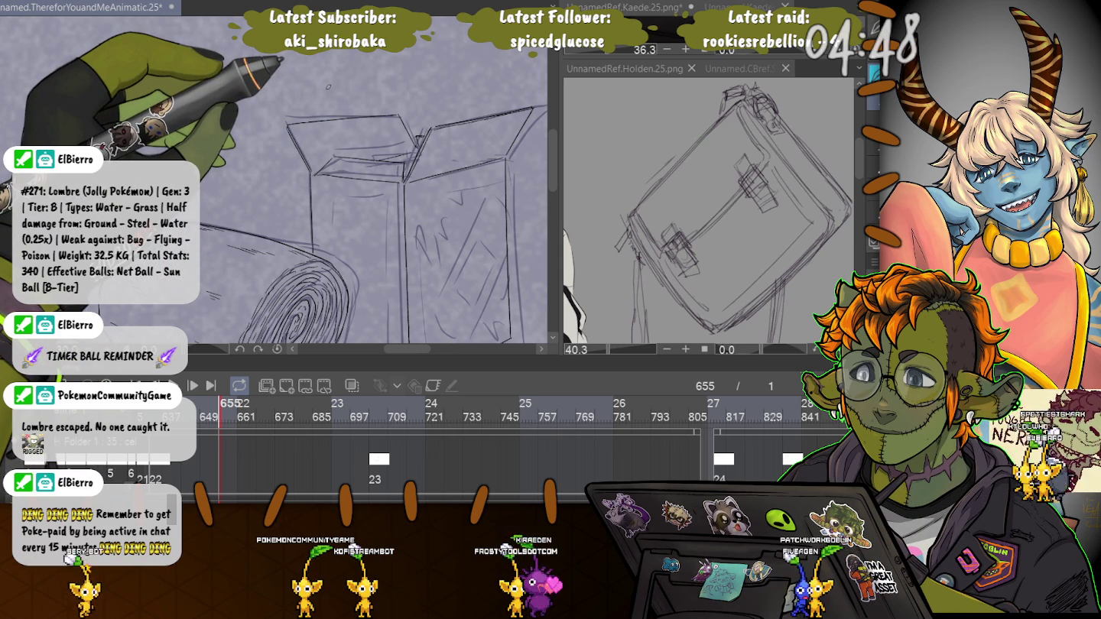
Step: Reframe and zoom in on the box to refine its flaps, corners and contents
{"action": "left_click_drag", "start_coordinate": [192, 222], "coordinate": [127, 130]}
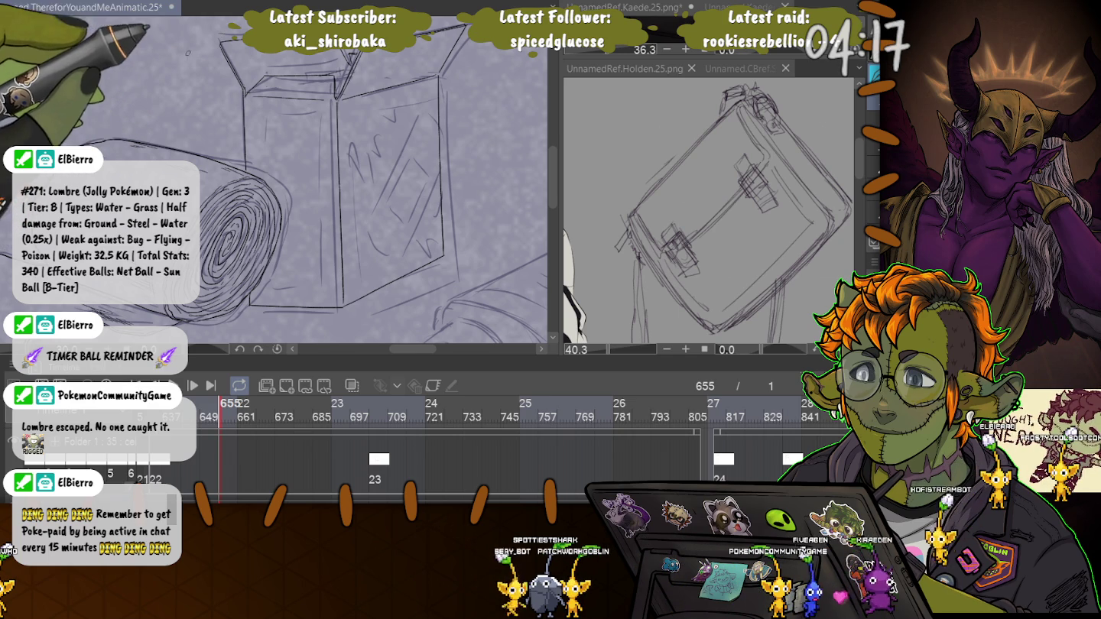
{"action": "scroll", "coordinate": [276, 183], "scroll_direction": "up", "scroll_amount": 2}
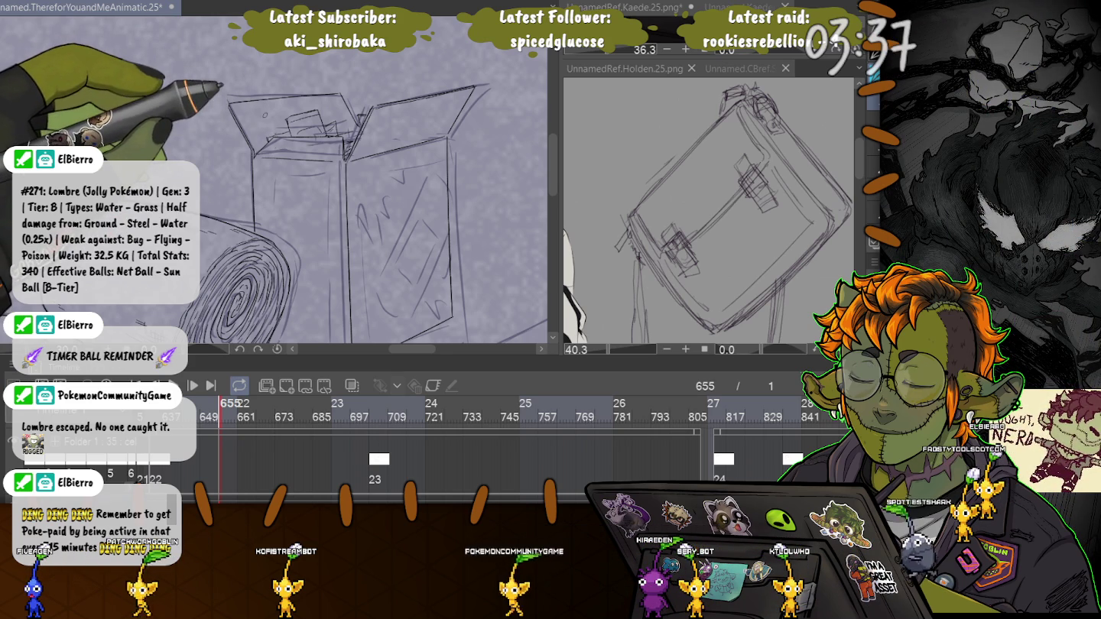
Step: Zoom out to check the frame layout, then zoom back in on the box front
{"action": "scroll", "coordinate": [275, 191], "scroll_direction": "down", "scroll_amount": 3}
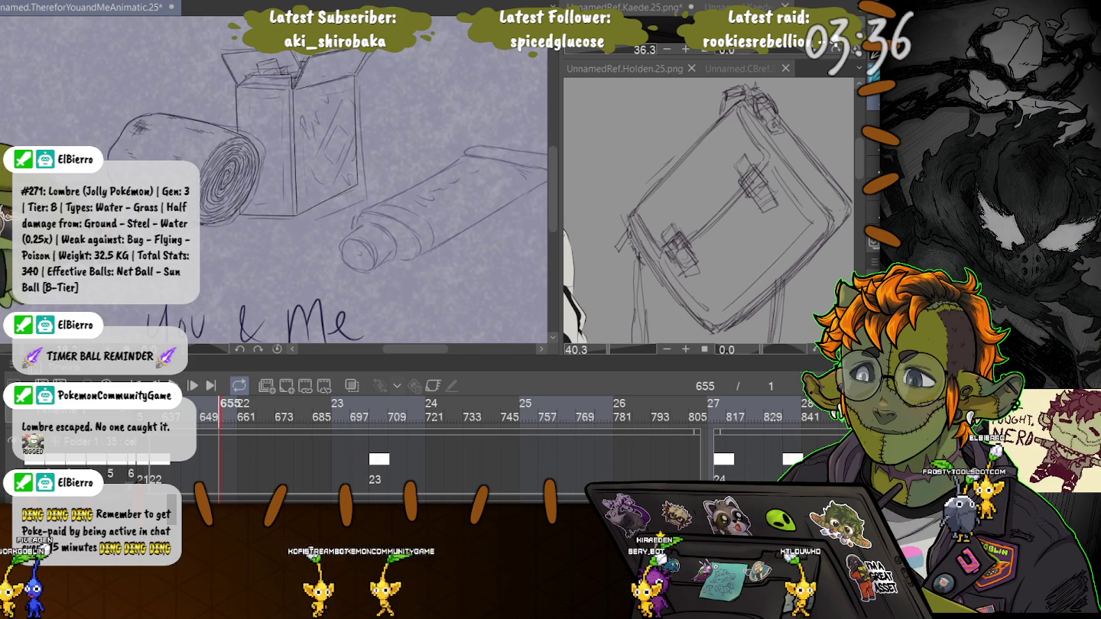
{"action": "scroll", "coordinate": [232, 284], "scroll_direction": "up", "scroll_amount": 2}
{"action": "scroll", "coordinate": [233, 285], "scroll_direction": "up", "scroll_amount": 2}
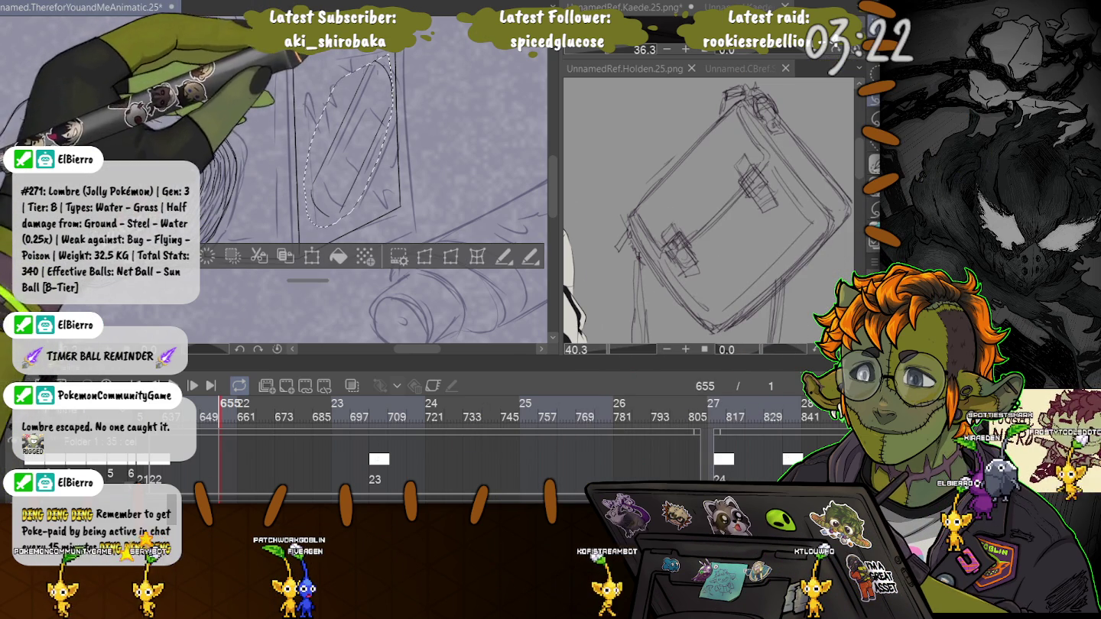
Step: Transform the selected box marking, confirm it, and clear the selection
{"action": "key", "text": "ctrl+t"}
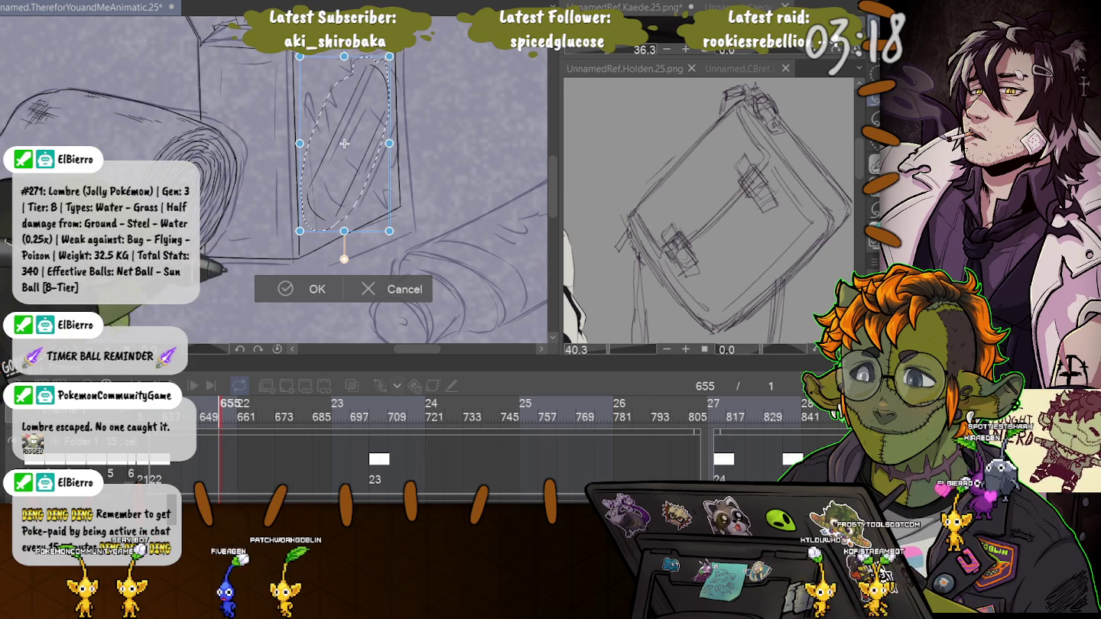
{"action": "key", "text": "Return"}
{"action": "key", "text": "ctrl+d"}
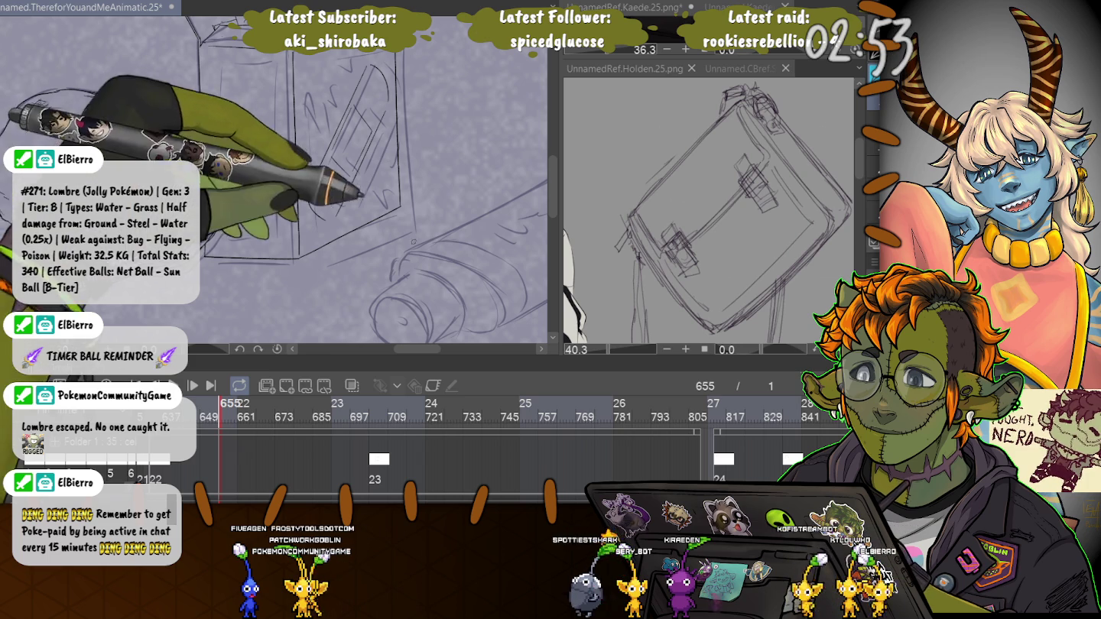
Step: Pan the canvas over to the squeeze tube sketch
{"action": "left_click_drag", "start_coordinate": [217, 258], "coordinate": [366, 238]}
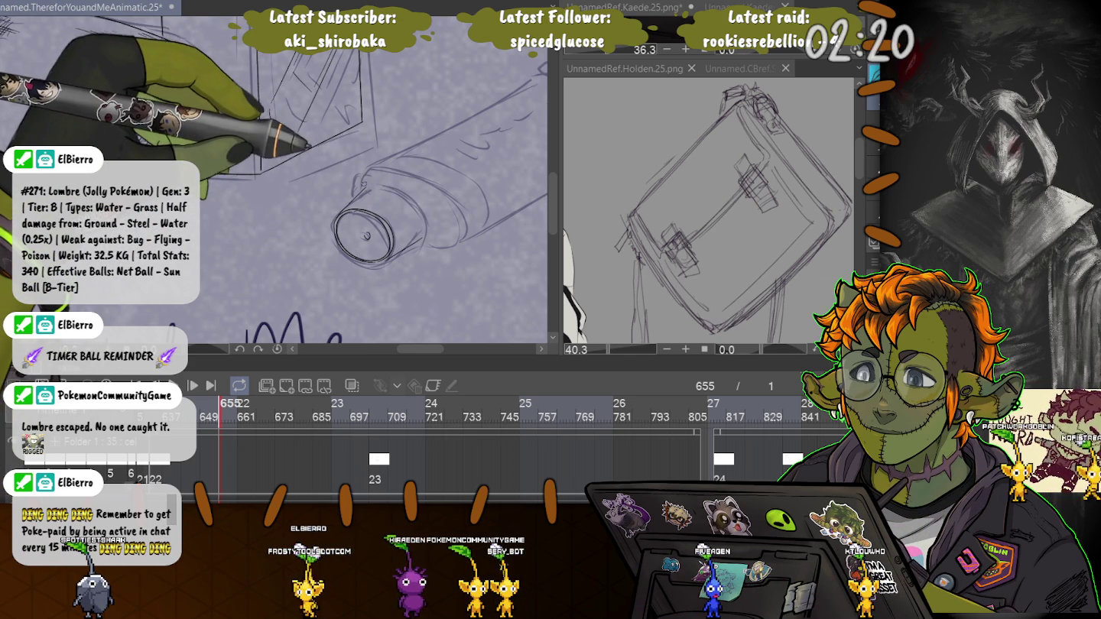
Step: Curve the cap's rim, then rotate the view to sketch the tube body and crimped end
{"action": "mouse_move", "coordinate": [416, 248]}
{"action": "left_mouse_down"}
{"action": "mouse_move", "coordinate": [410, 203]}
{"action": "mouse_move", "coordinate": [210, 194]}
{"action": "left_mouse_up"}
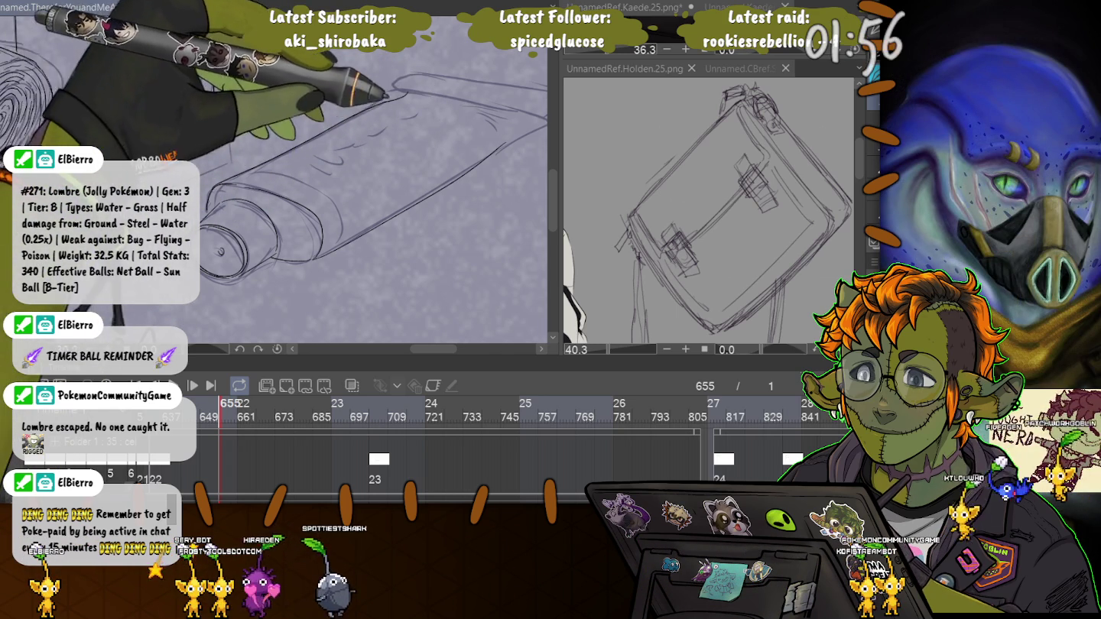
{"action": "left_click_drag", "start_coordinate": [347, 162], "coordinate": [425, 167]}
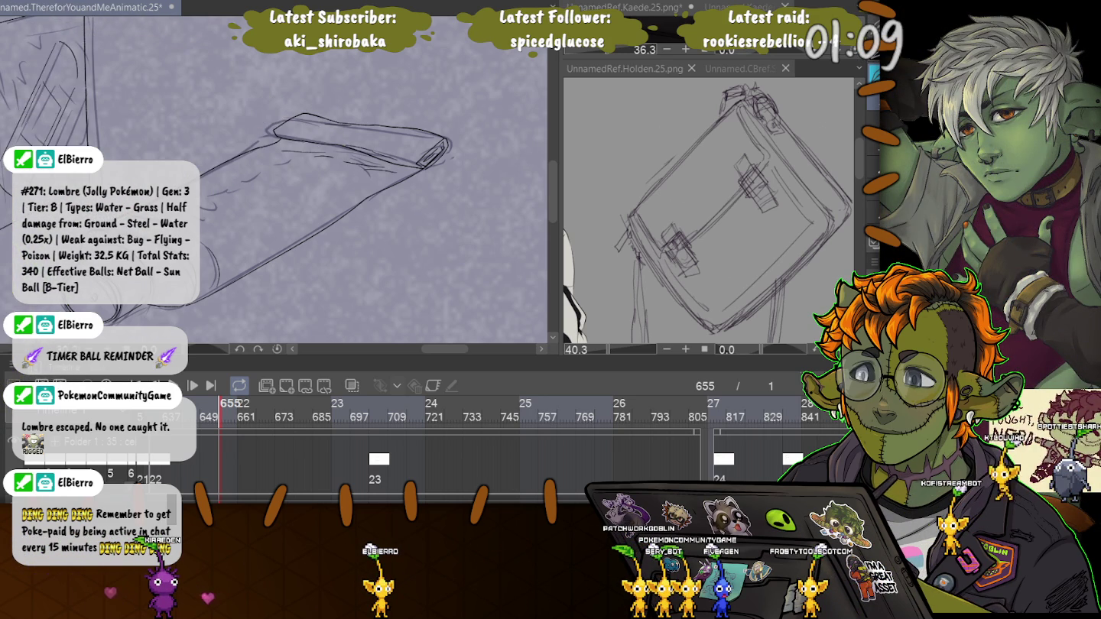
{"action": "scroll", "coordinate": [276, 184], "scroll_direction": "down", "scroll_amount": 5}
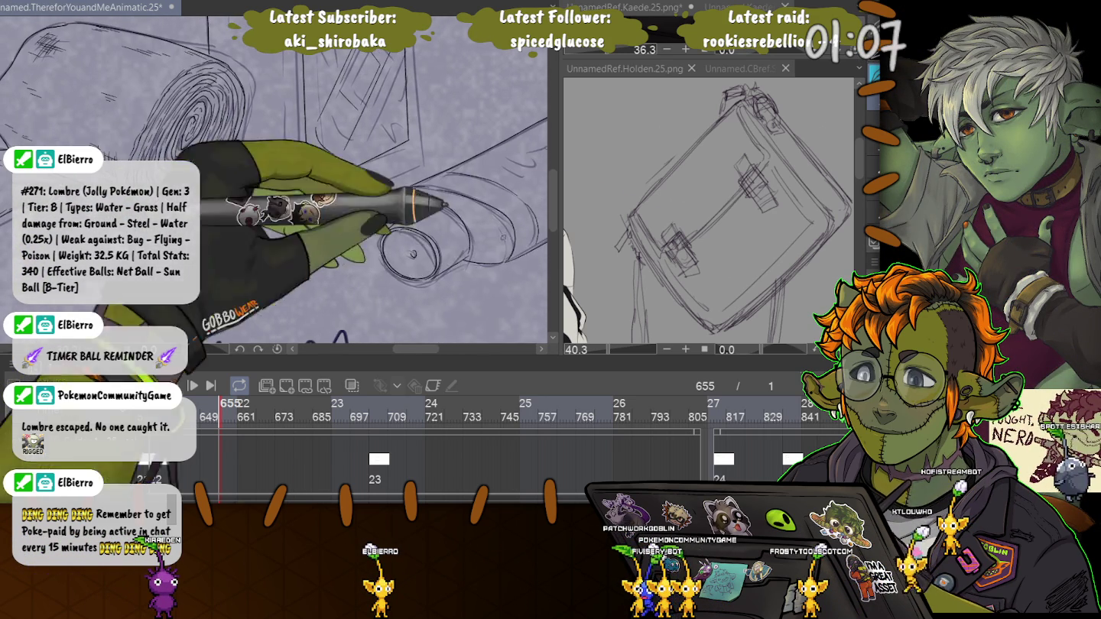
{"action": "scroll", "coordinate": [276, 183], "scroll_direction": "up", "scroll_amount": 5}
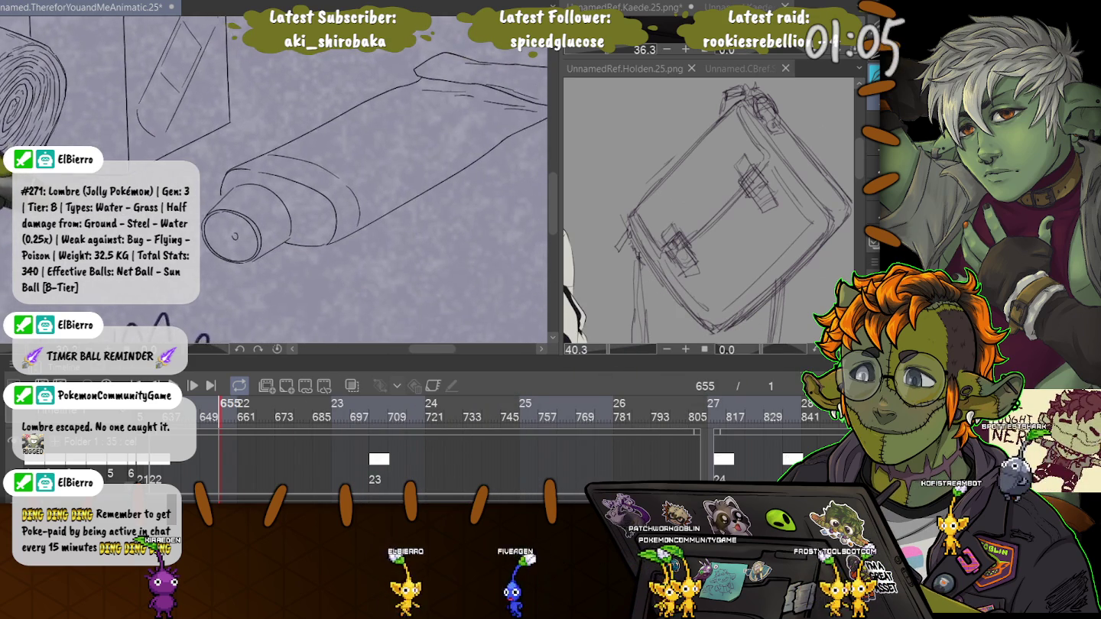